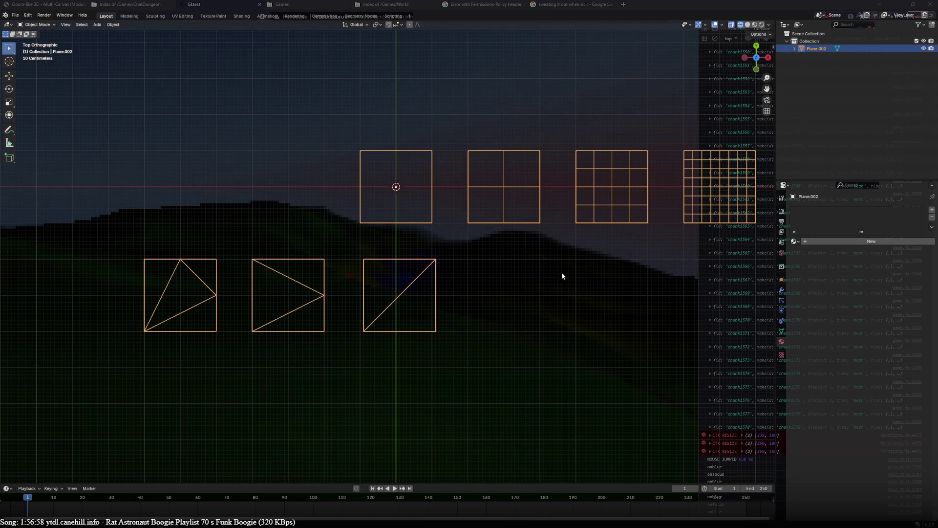
Step: Enter Edit Mode on the plane and fully select the three triangulated lower squares
ctrl+scroll(489, 263, down, 5)
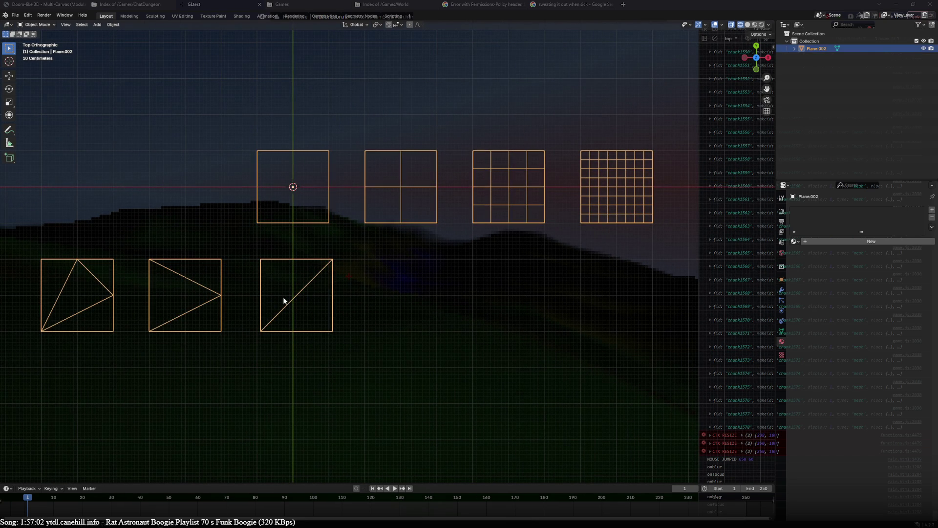
key(Tab)
drag(263, 266, 111, 256)
key(ctrl+l)
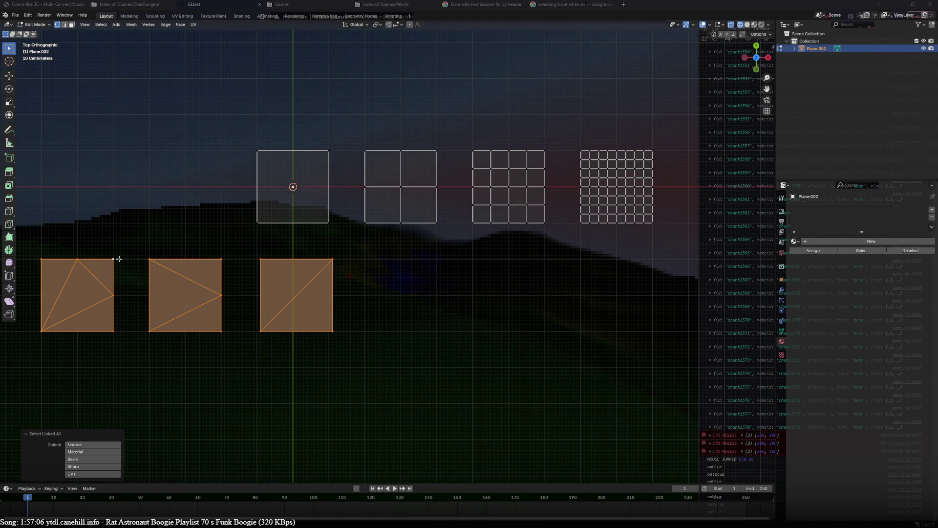
Step: Move the selected triangulated squares 6 m along X beneath the upper grid row
key(g)
click(337, 270)
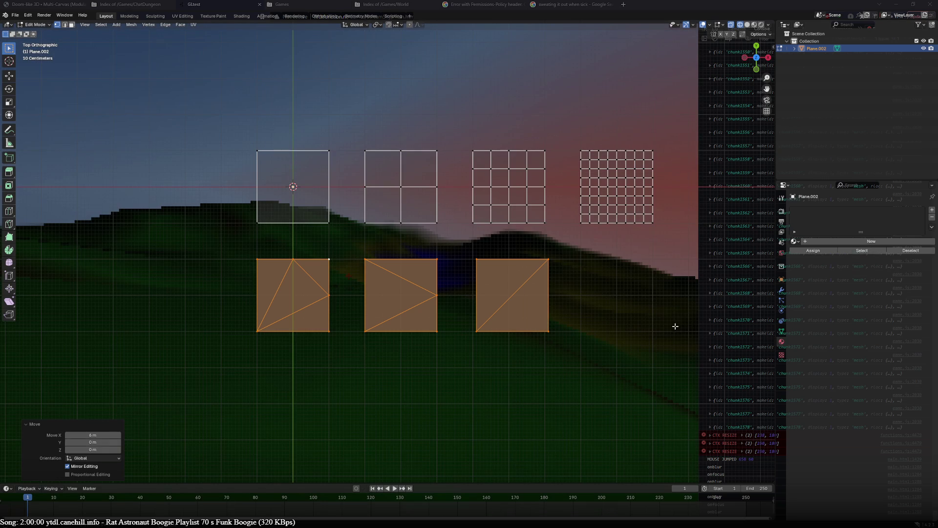
key(Tab)
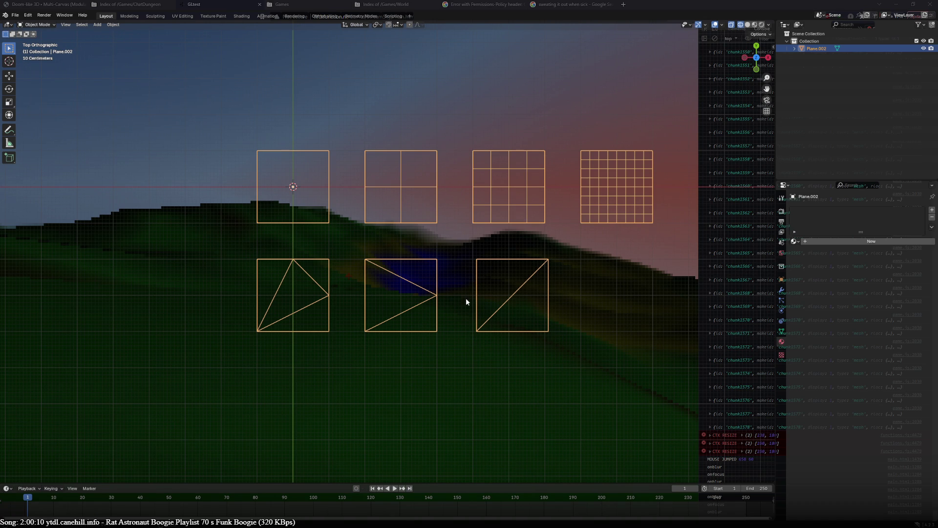
key(Tab)
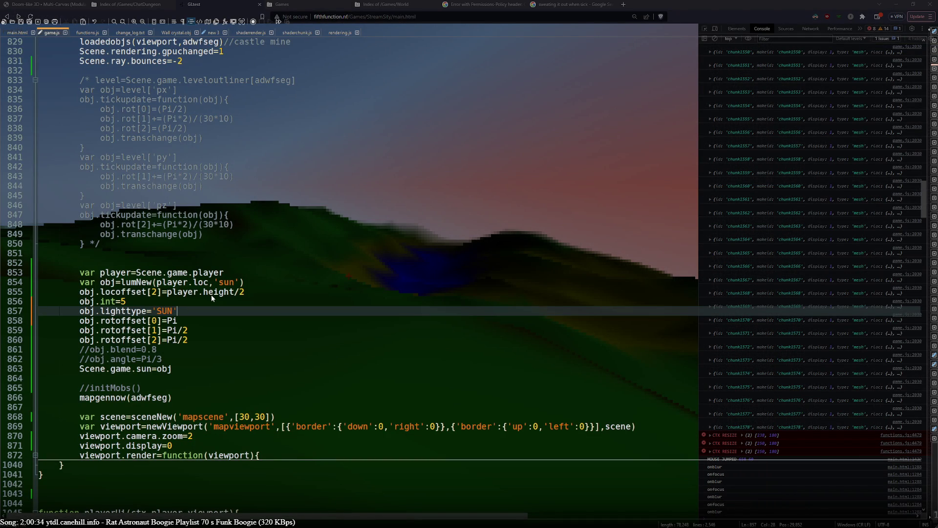
Step: Delete the commented-out quad test block at lines 1180–1189 in game.js
click(212, 291)
scroll(213, 292, up, 20)
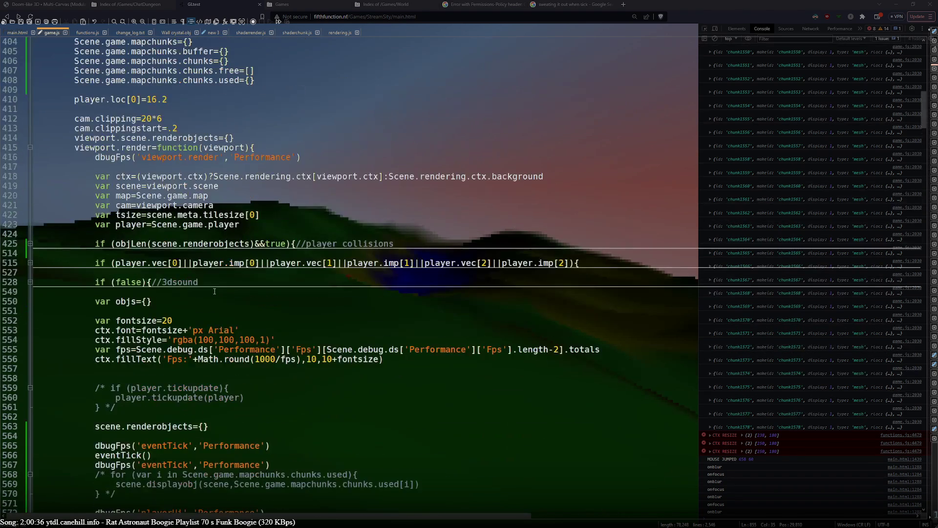
scroll(215, 291, up, 20)
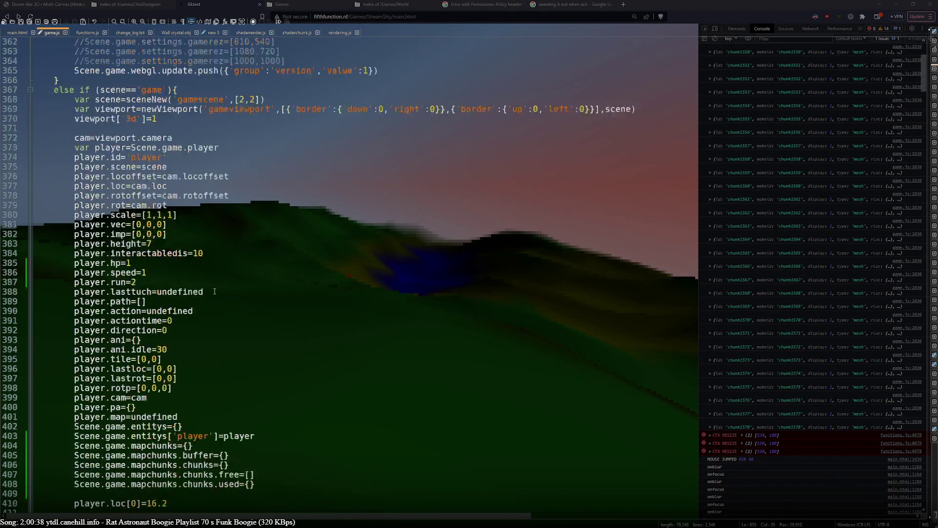
scroll(214, 292, down, 20)
scroll(214, 291, down, 20)
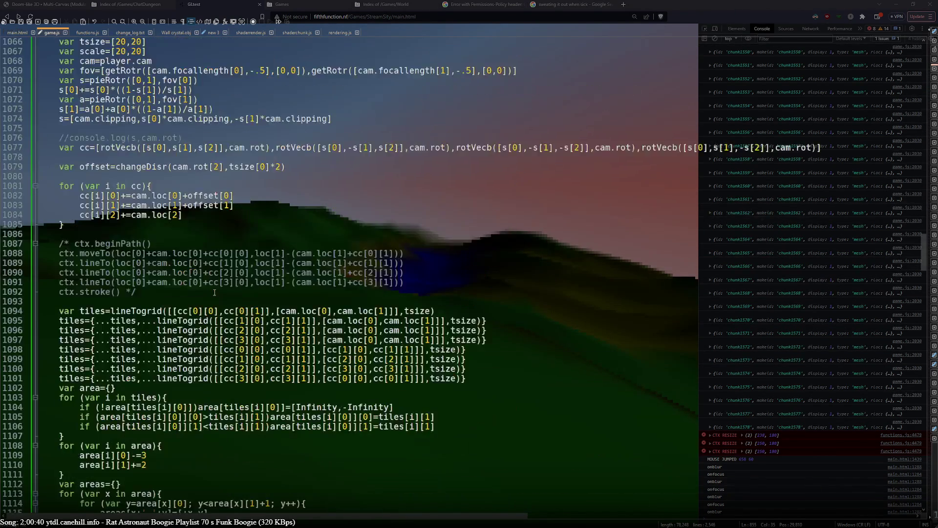
scroll(214, 292, down, 20)
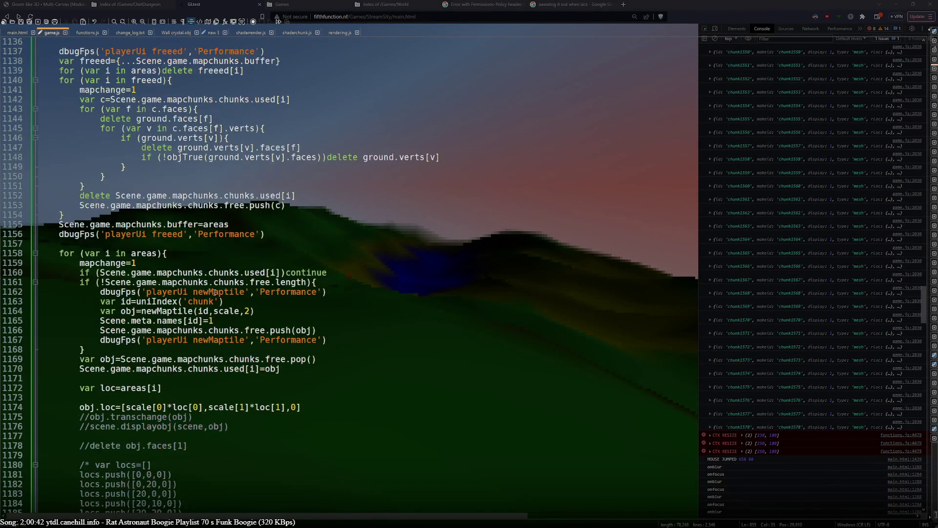
scroll(214, 292, down, 2)
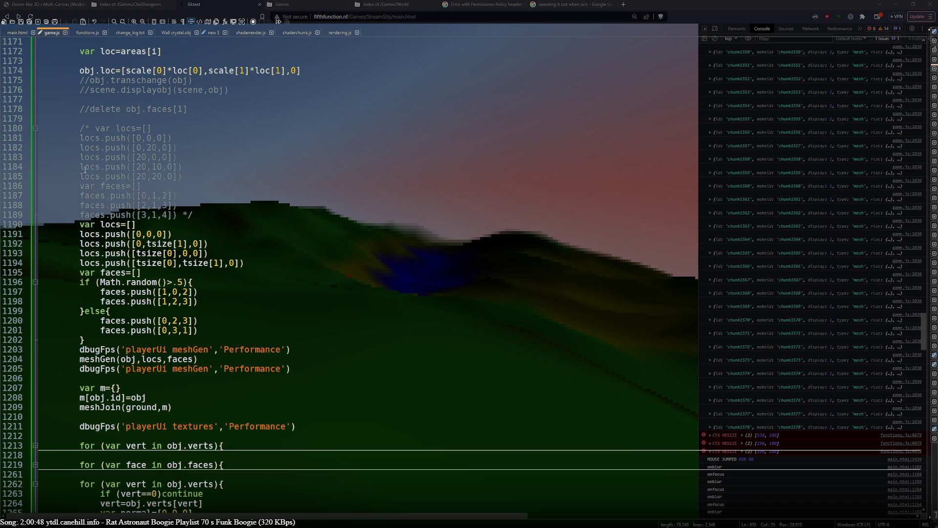
drag(27, 132, 27, 224)
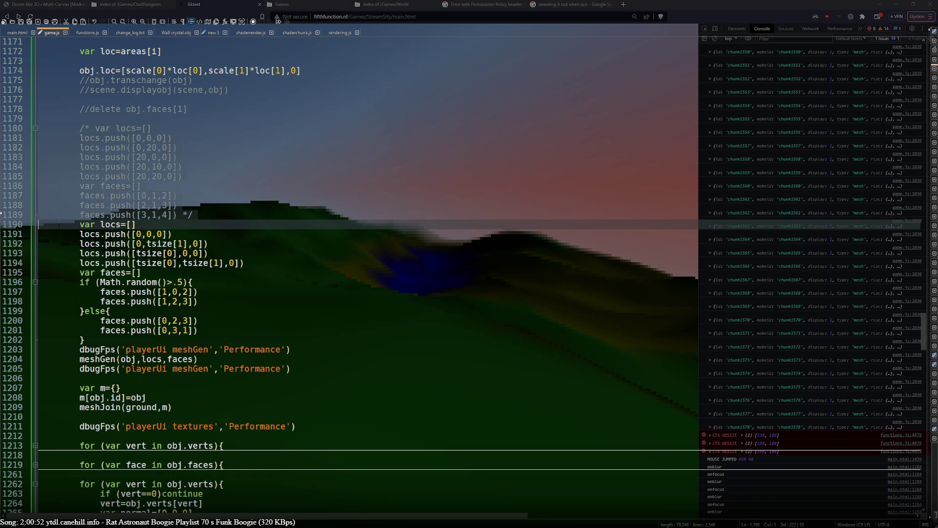
key(Delete)
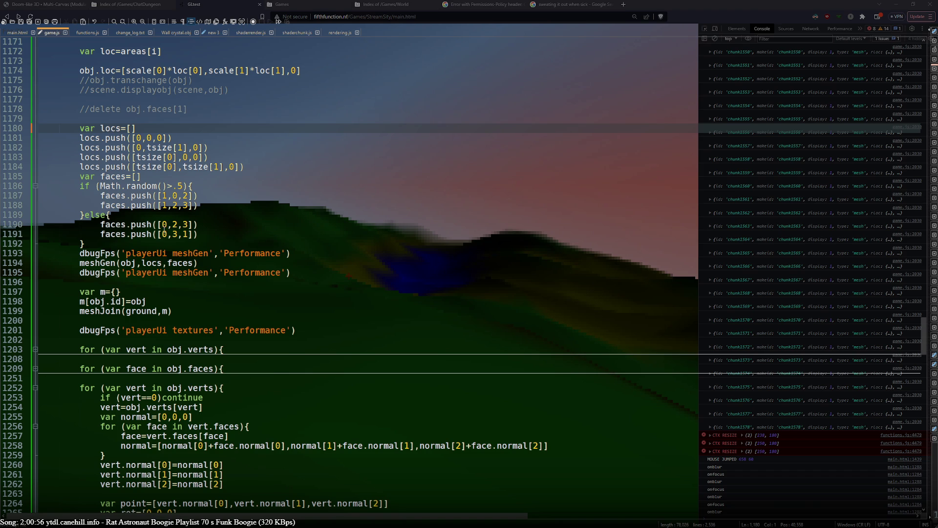
Step: Select the quad vertex and face code at lines 1180–1192, then return to the game
click(144, 245)
drag(73, 132, 103, 242)
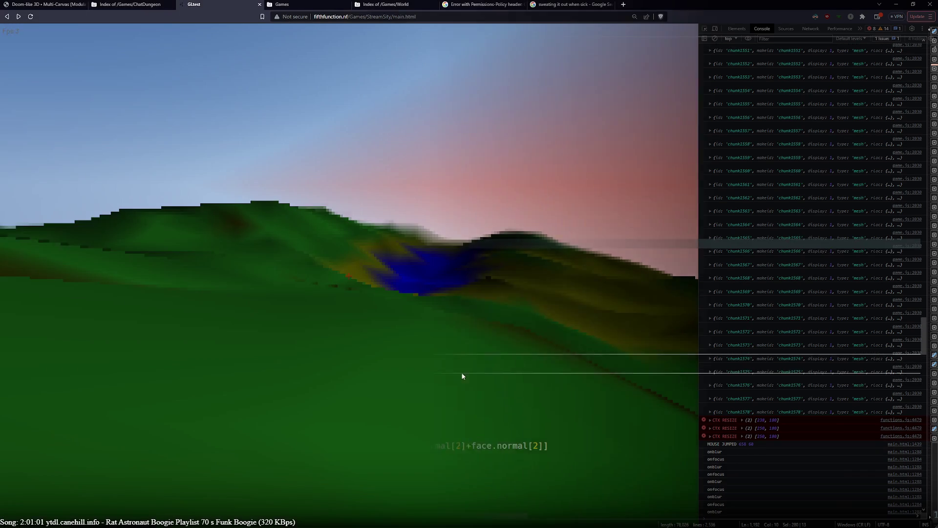
click(461, 371)
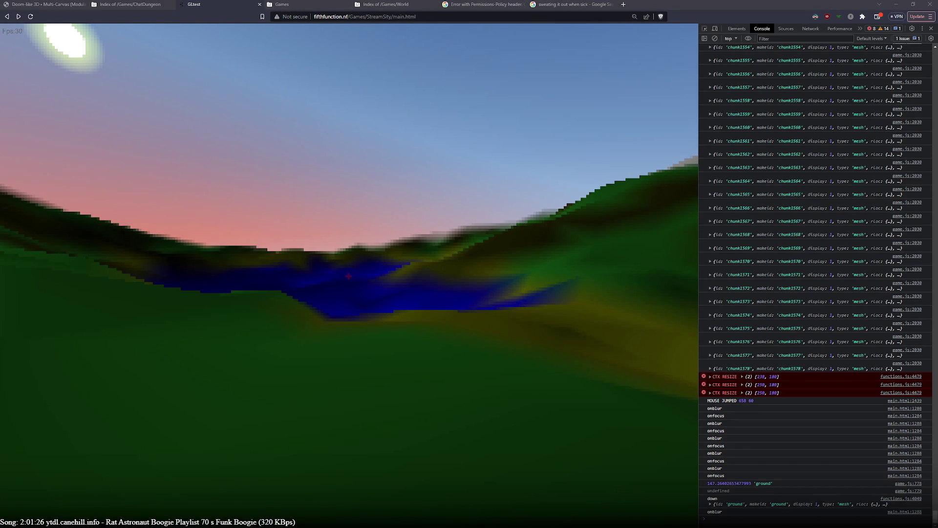
Step: Bring the translucent game.js editor over the game at lines 1251–1299
key(alt+Tab)
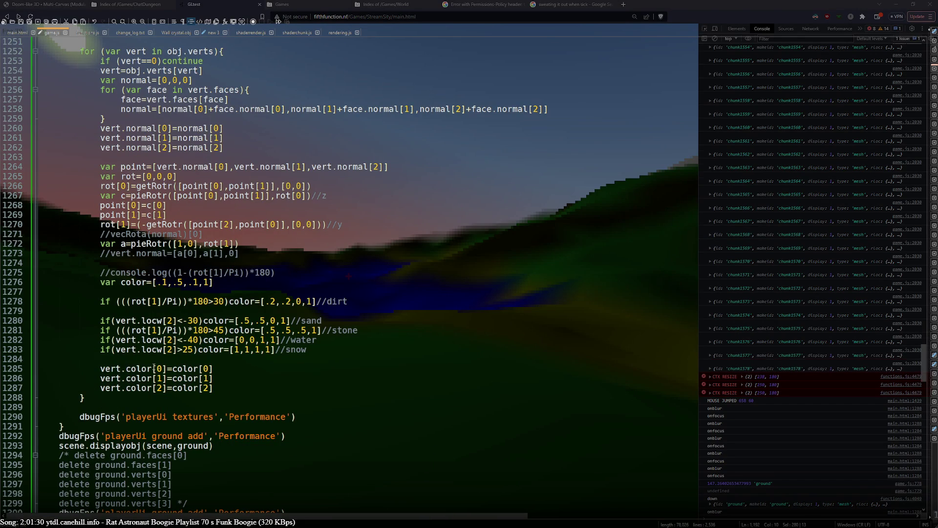
Step: Dismiss the editor overlay and refocus the game showing green, sand and blue water terrain
key(alt+Tab)
click(367, 316)
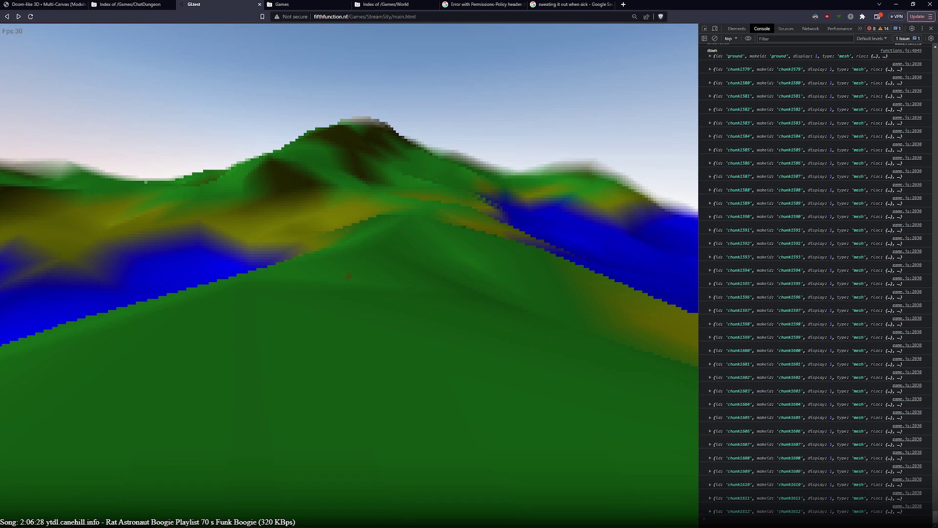
Step: Reopen the Notepad++ overlay showing the game.js dirt, sand, stone, water and snow colour rules
key(alt+Tab)
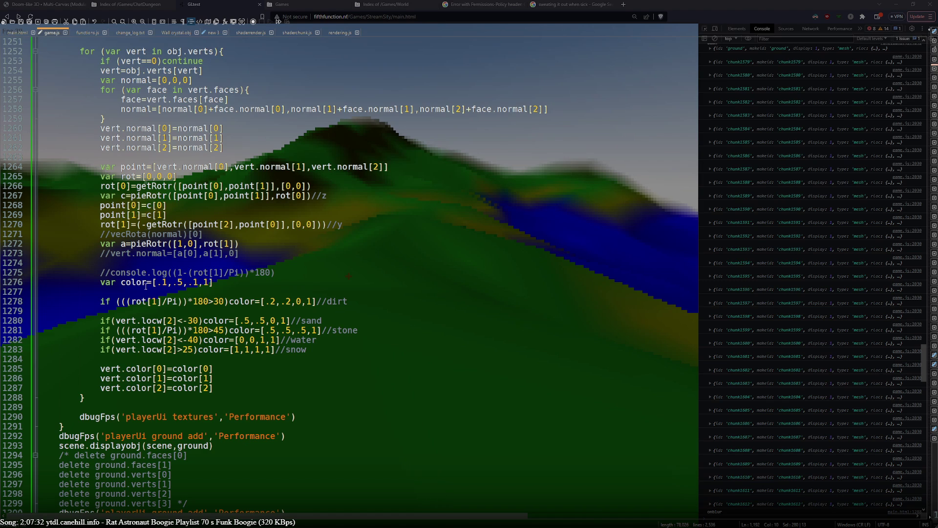
Step: Review the per-vertex colouring loop in game.js, then switch over to Blender
scroll(146, 286, up, 9)
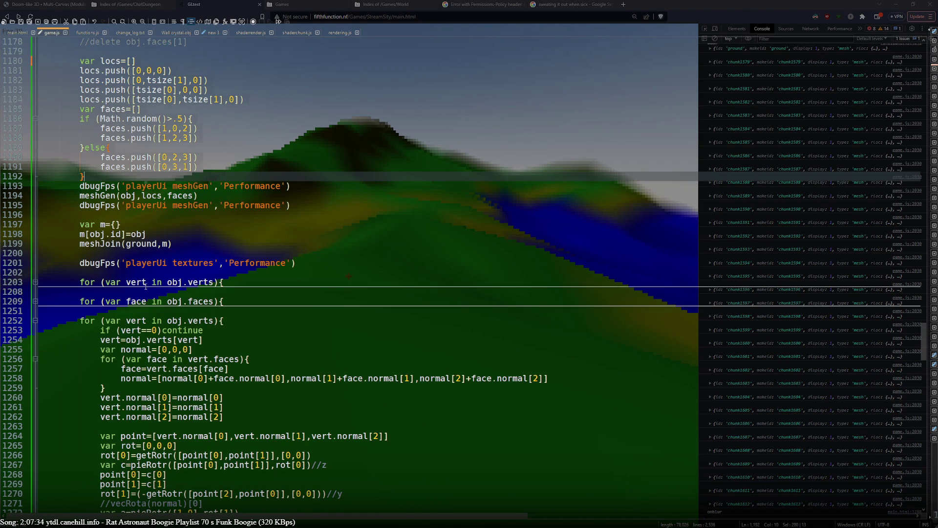
scroll(145, 286, down, 5)
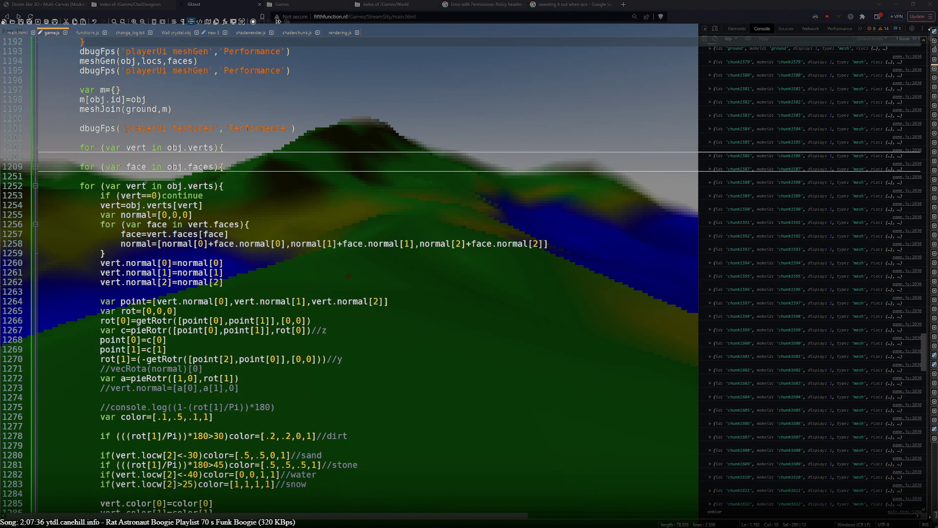
key(alt+Tab)
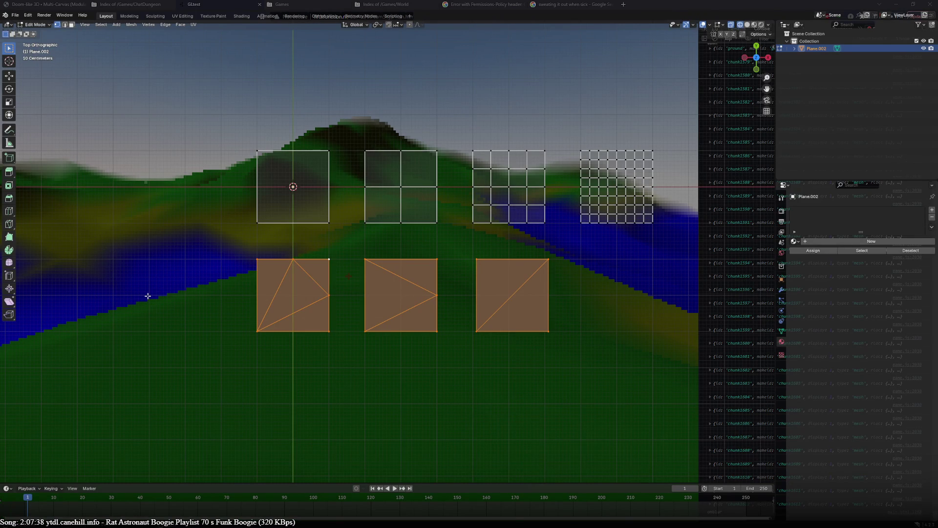
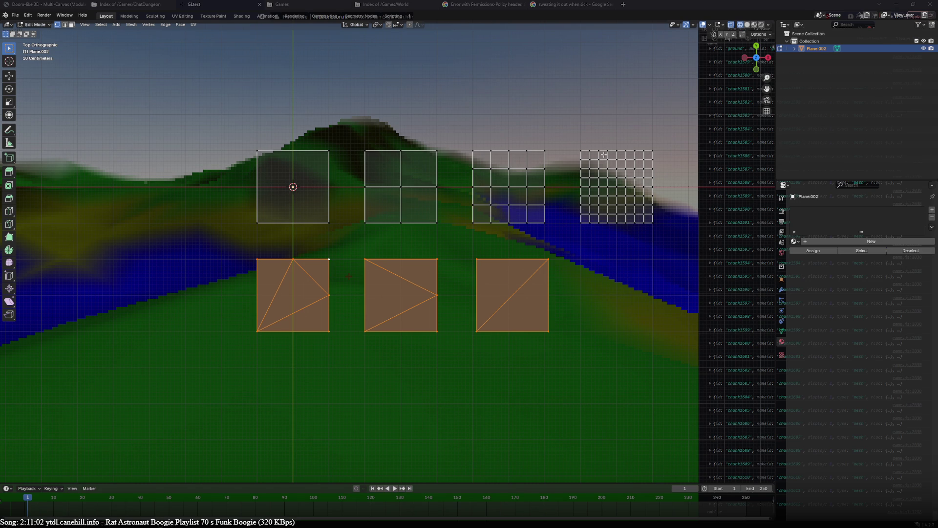
Step: Rotate the second bottom tile by -90° around its active corner vertex
click(434, 264)
key(ctrl+l)
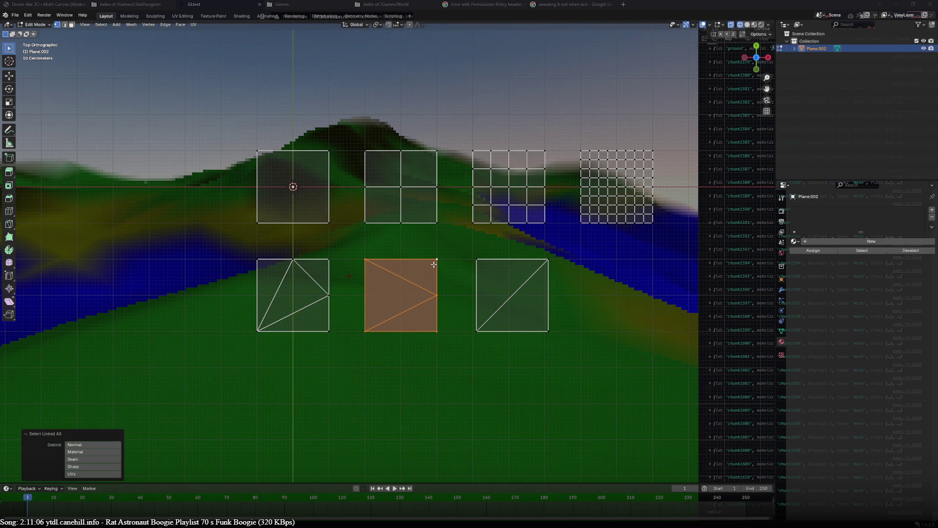
click(376, 26)
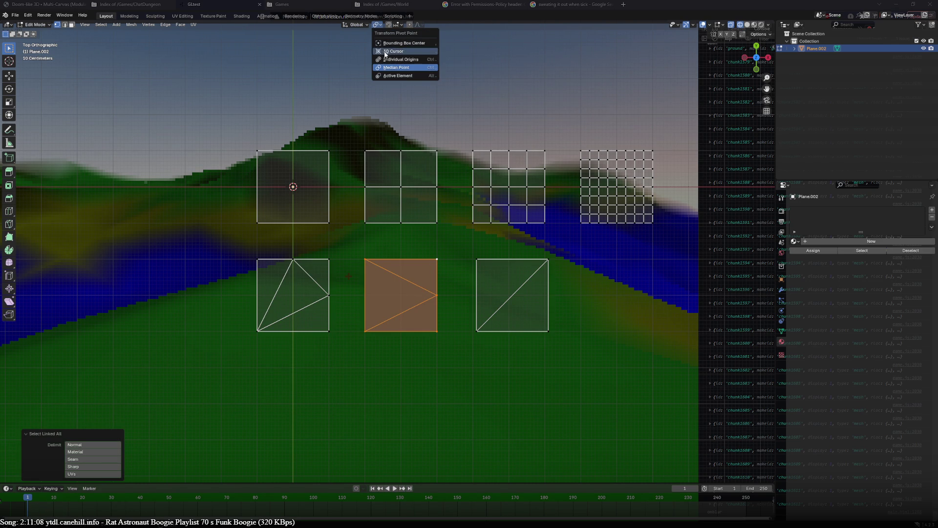
click(398, 75)
text(r-90)
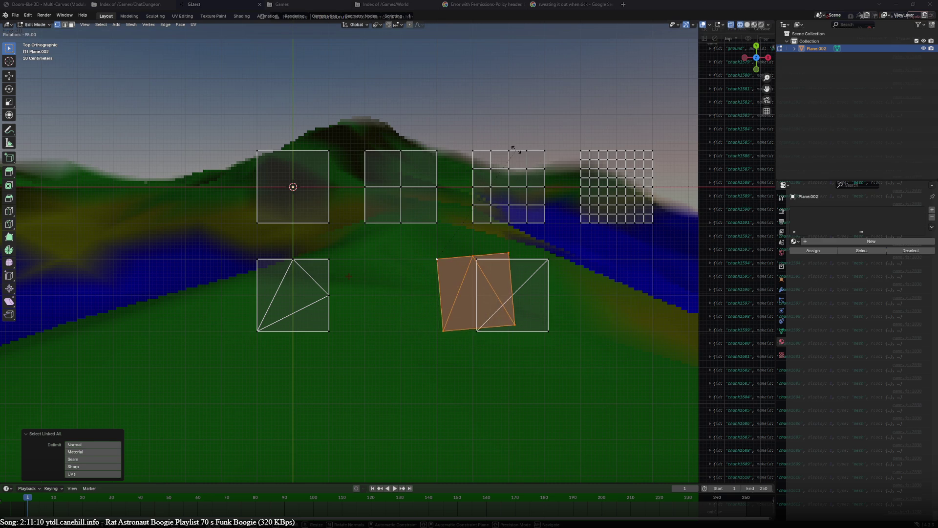
key(Return)
Step: Move the rotated tile back into its middle slot in the bottom row
key(g)
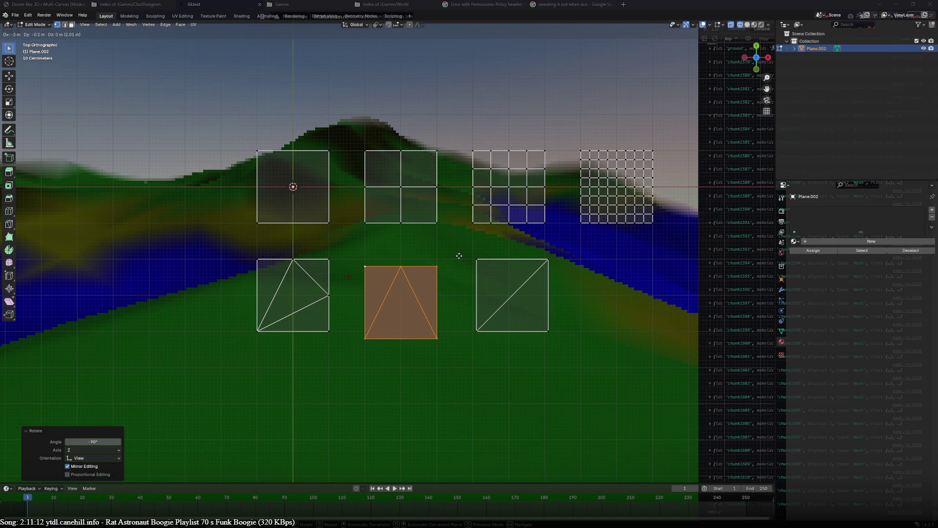
click(459, 252)
click(481, 258)
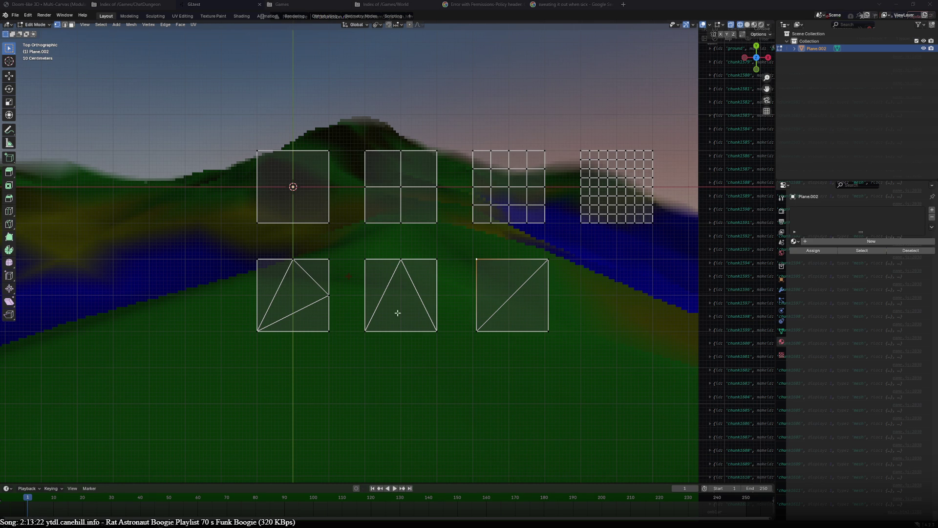
Step: Duplicate the first bottom tile and place the copy left of the bottom row
click(333, 259)
key(ctrl+l)
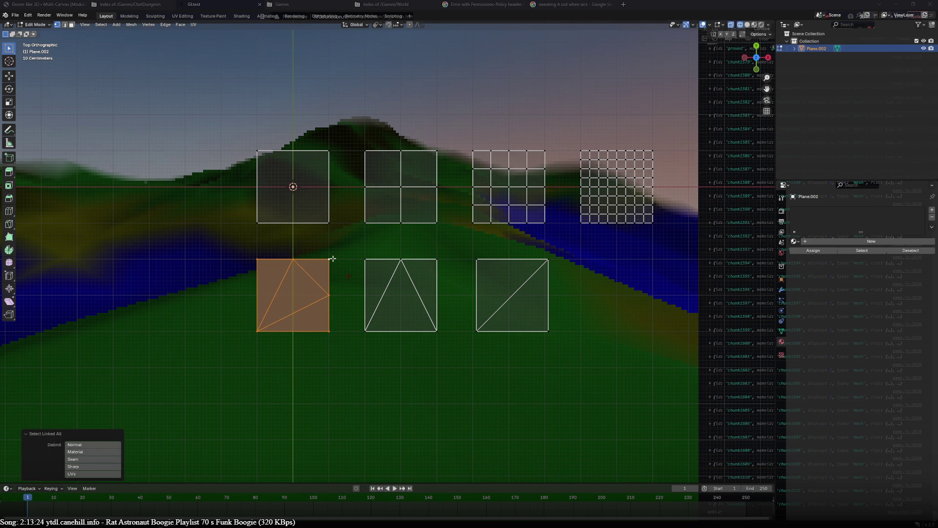
key(shift+d)
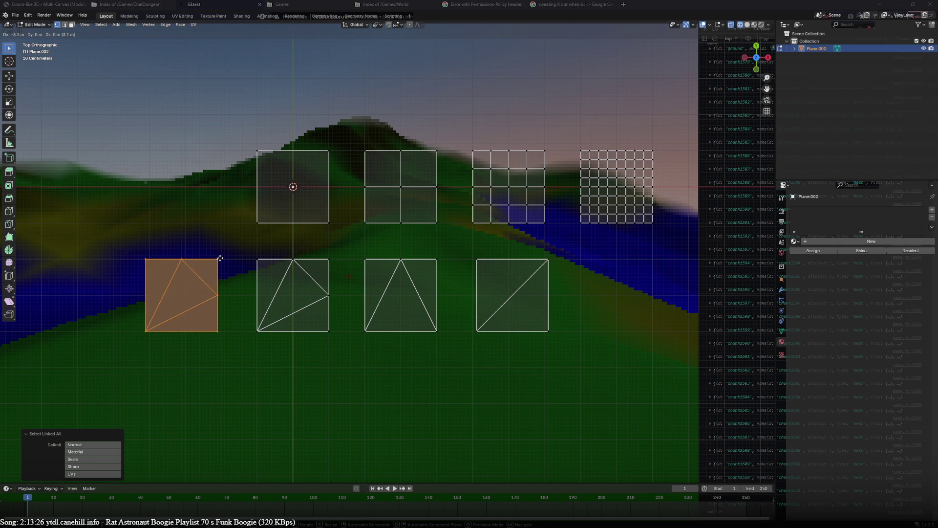
click(224, 258)
click(156, 305)
Step: Subdivide the copy's left edge and connect its midpoint to the top vertex
right_click(160, 297)
click(160, 298)
shift+click(181, 260)
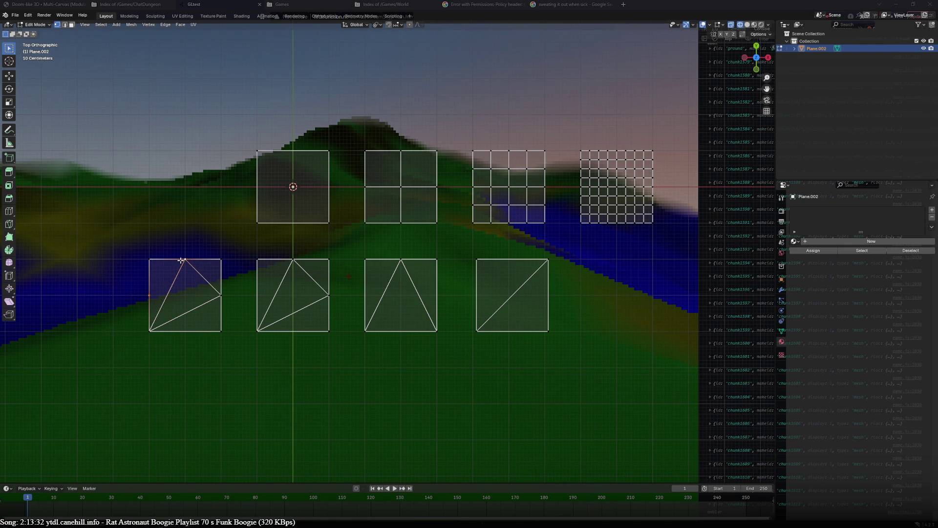
key(f)
Step: Merge the tile's left-middle and right-middle vertices using Merge At Last
key(2)
key(1)
click(162, 296)
shift+click(210, 294)
key(m)
click(151, 293)
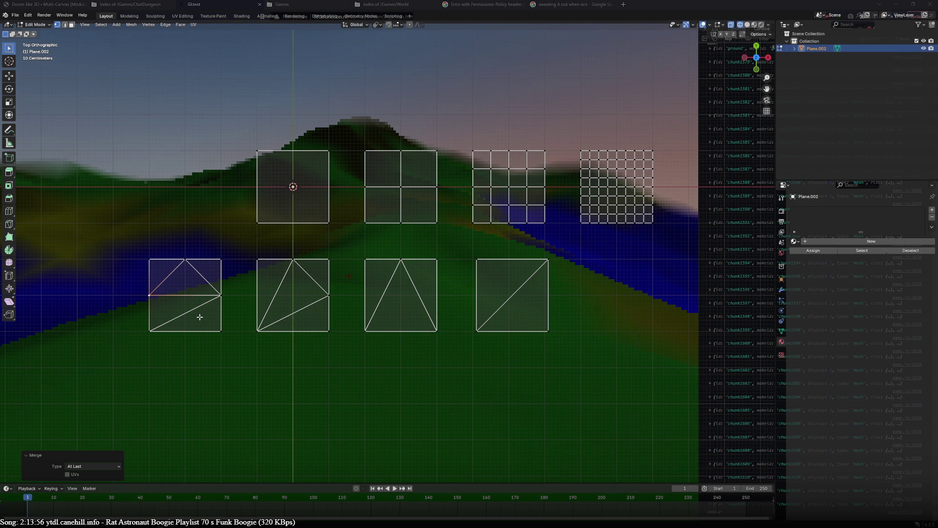
click(150, 330)
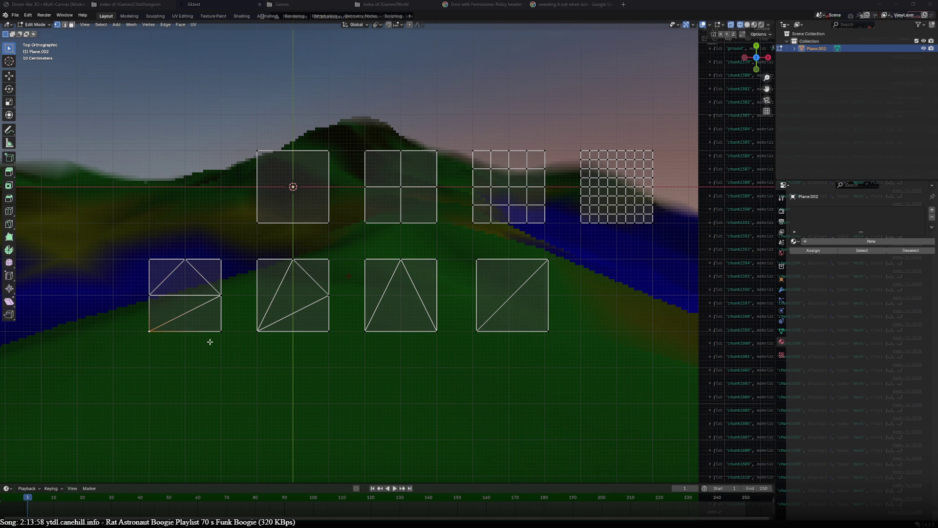